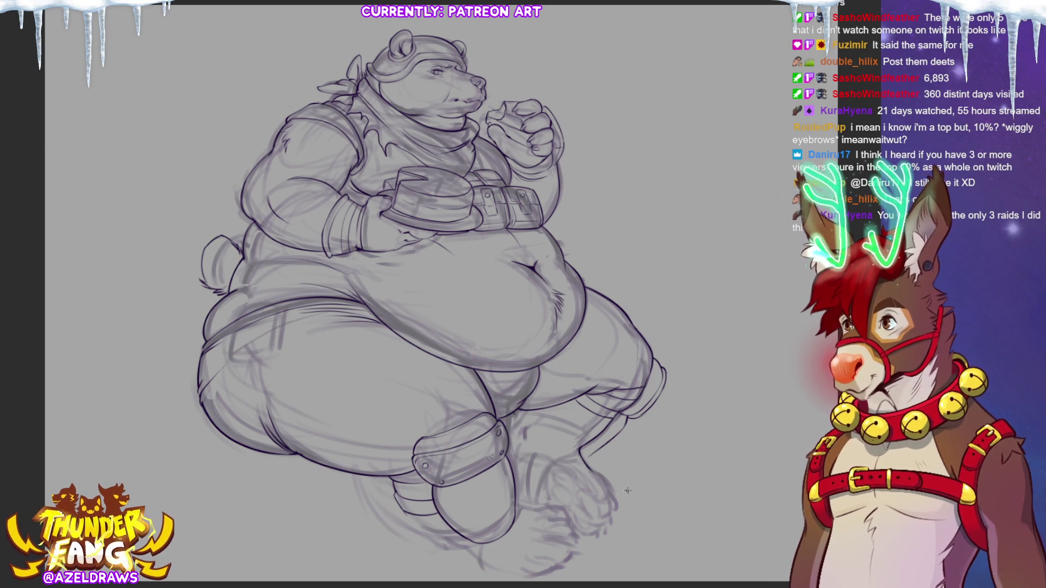
- Ink the outline and lower edge of the bear's right foot over the sketch
drag(595, 472, 613, 507)
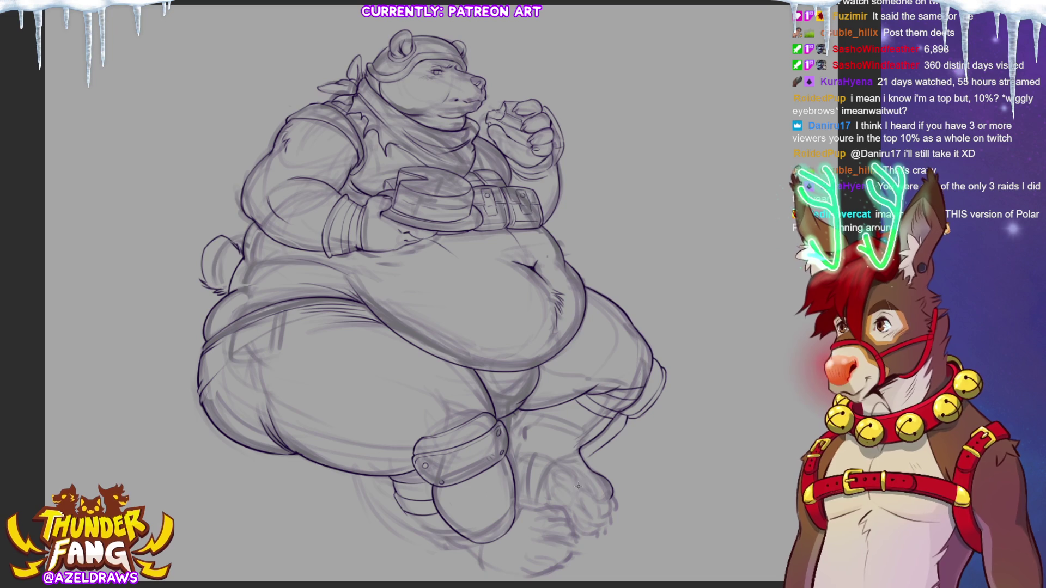
drag(578, 489, 609, 501)
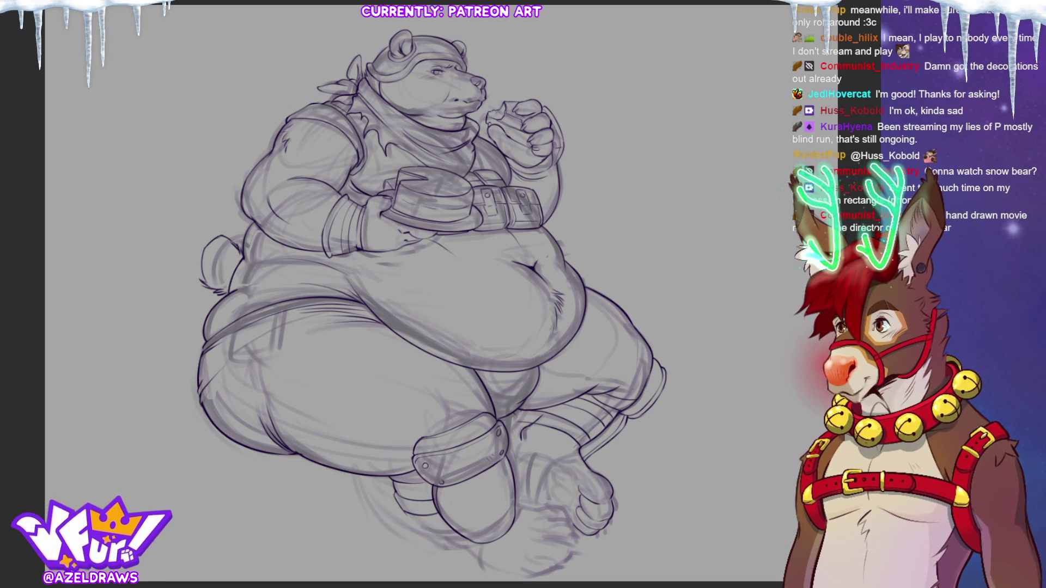
- Rotate the canvas about 100° counter-clockwise so the bear lies sideways
drag(493, 566, 672, 170)
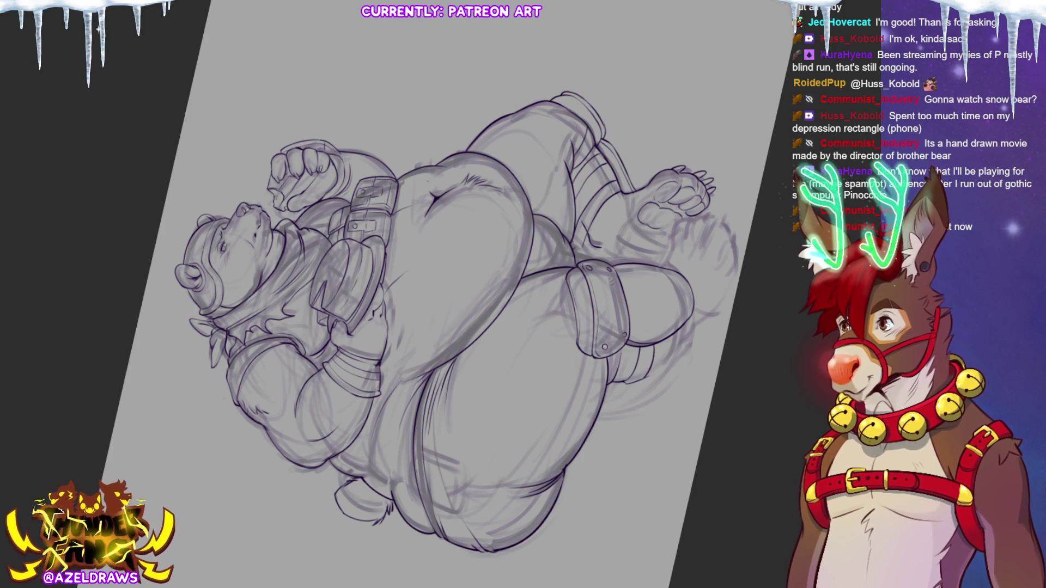
- Ink lines where the leg meets the foot and along the knee strap, undoing the strap stroke
key(ctrl+0)
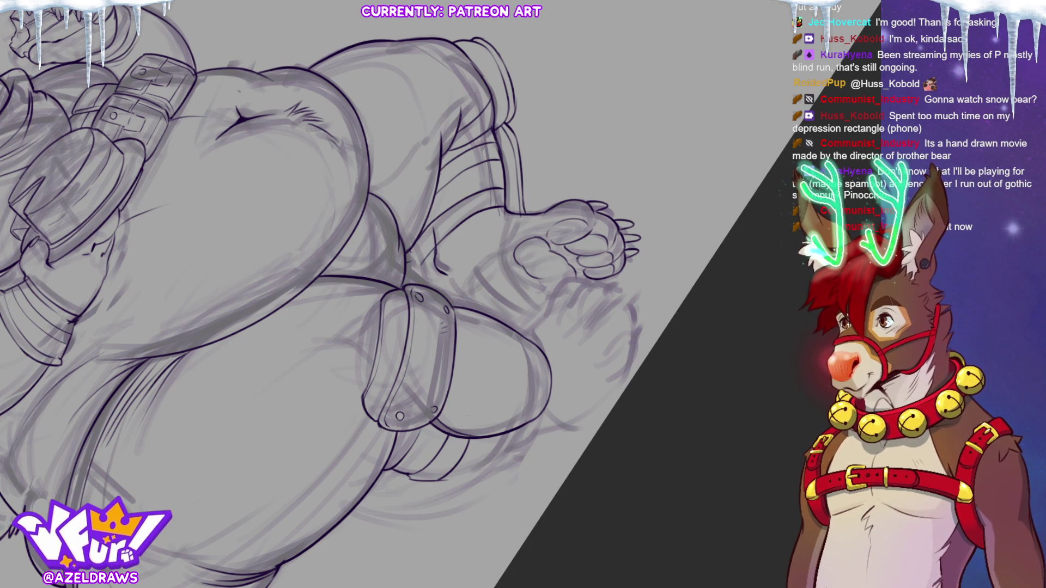
drag(515, 207, 470, 269)
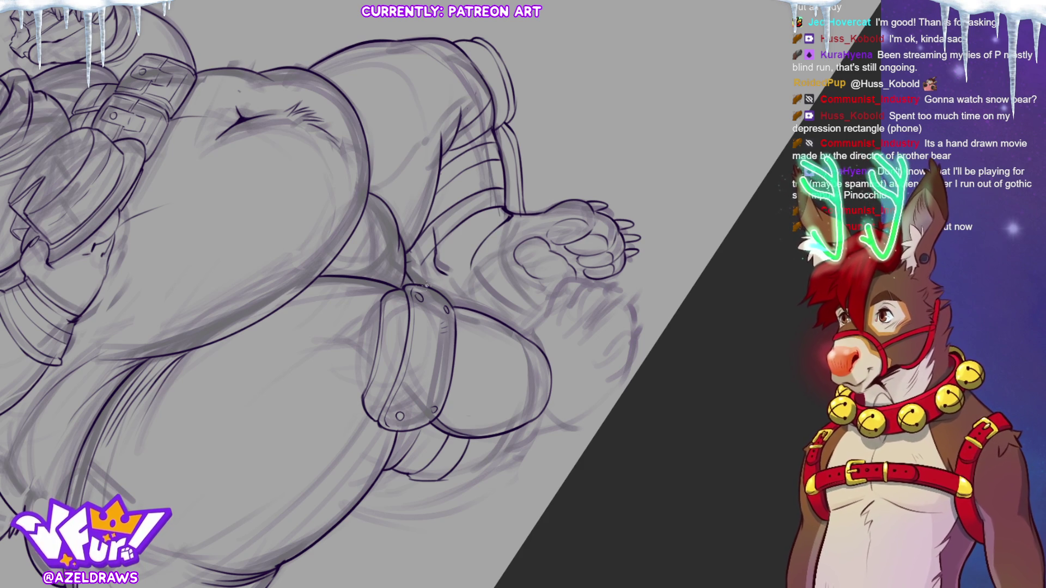
mouse_move(409, 281)
mouse_down()
mouse_move(441, 287)
mouse_move(470, 271)
mouse_up()
key(ctrl+z)
key(ctrl+z)
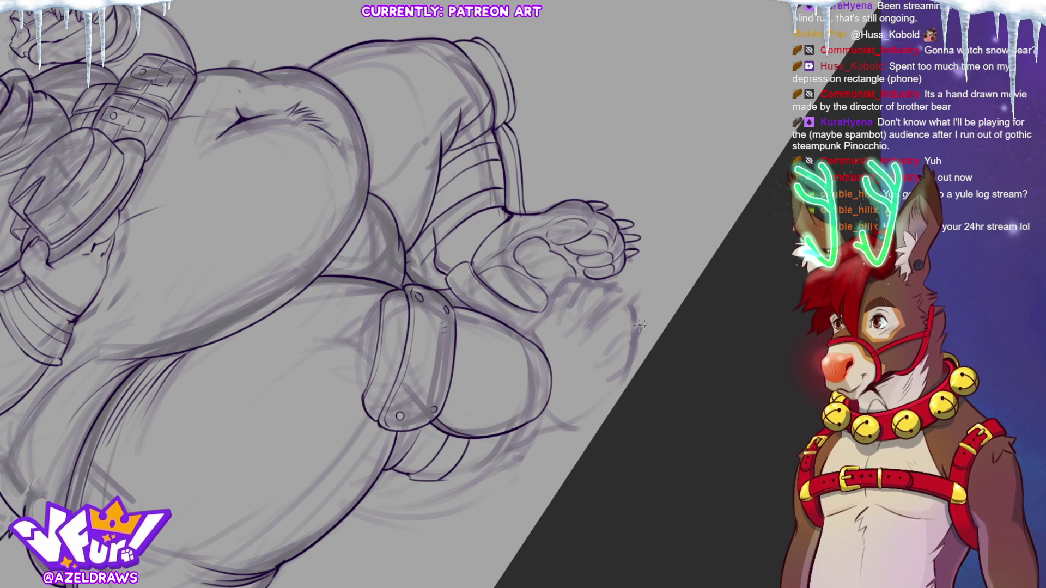
key(ctrl+0)
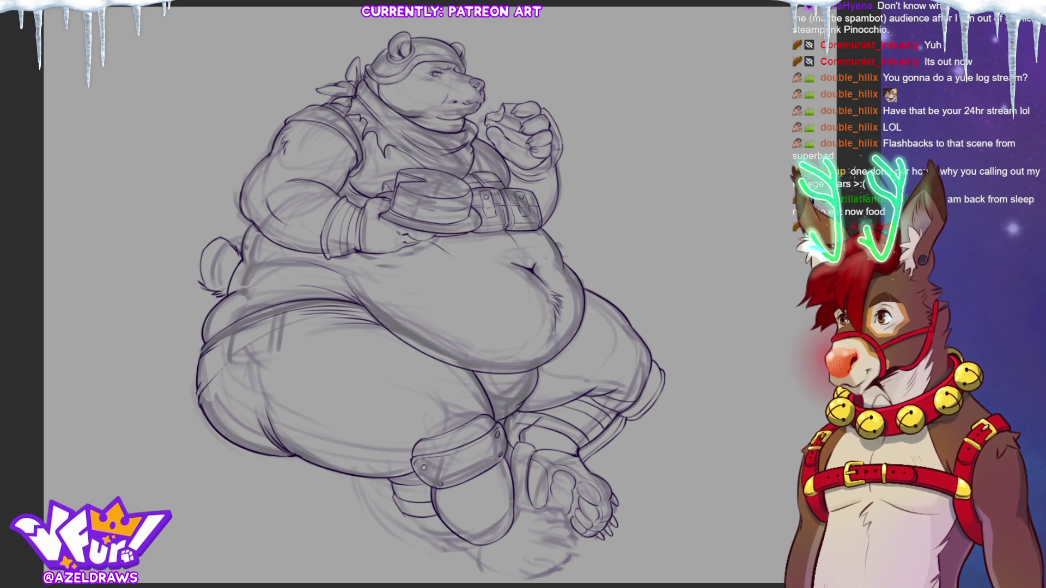
- Zoom in on the bear's legs and feet
scroll(401, 294, up, 3)
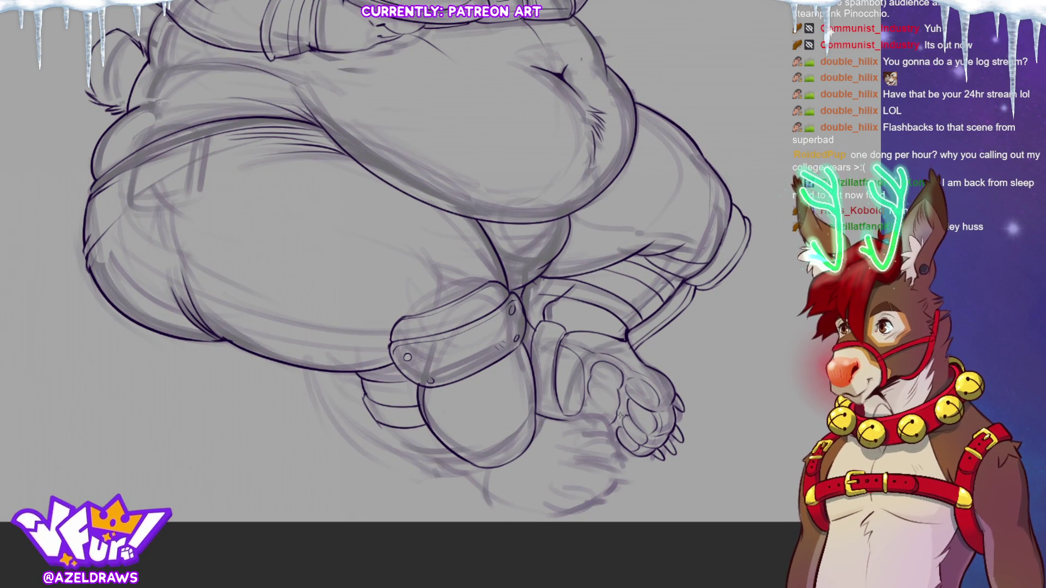
- Sketch faint strokes beside the bear's right foot
mouse_move(566, 420)
mouse_down()
mouse_move(609, 424)
mouse_move(612, 434)
mouse_move(579, 433)
mouse_up()
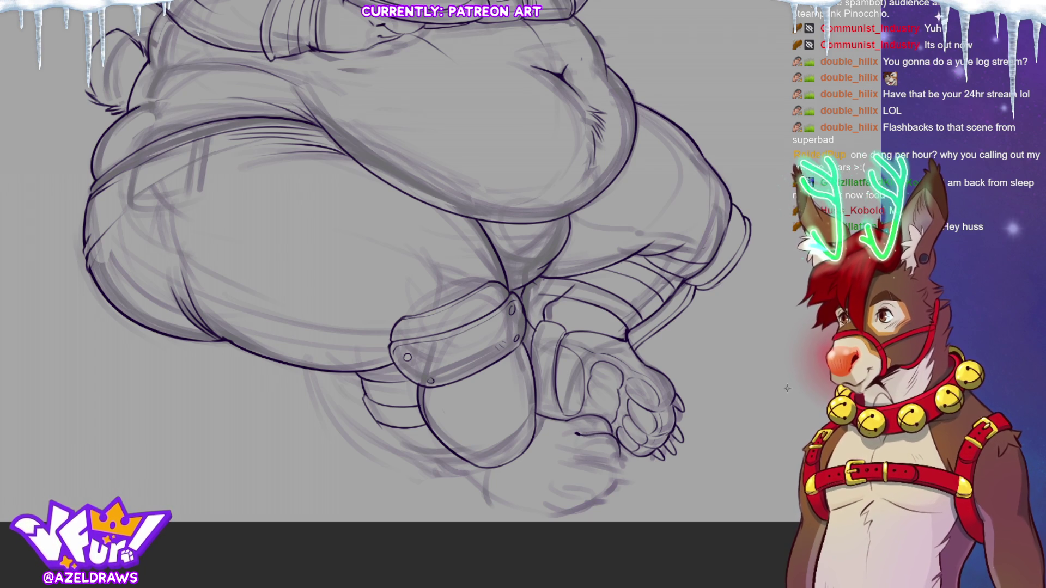
- Ink the foot's bottom outline, lower-right edge, toe outline and a small claw
drag(584, 461, 618, 467)
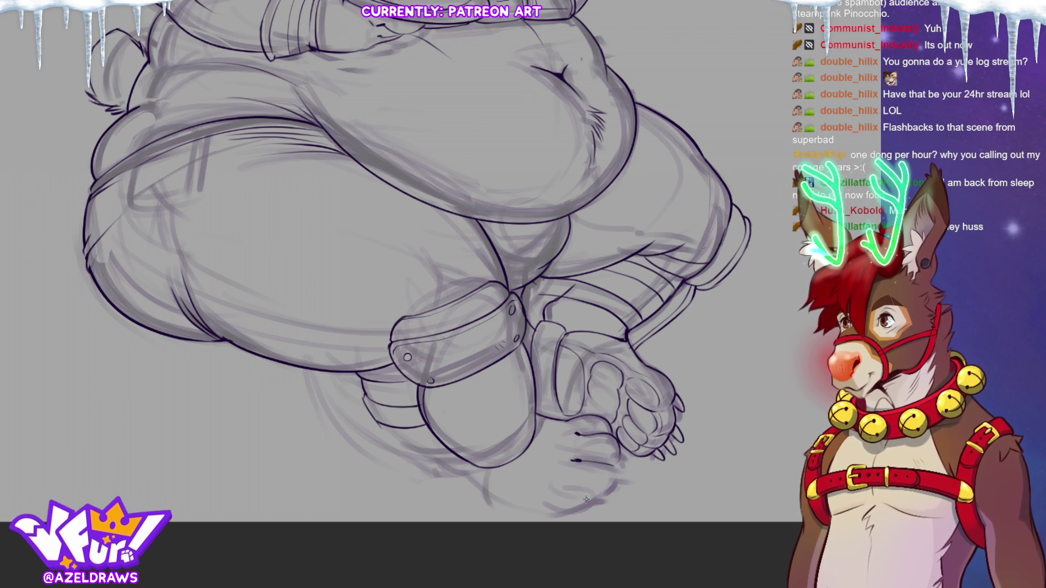
drag(566, 487, 571, 486)
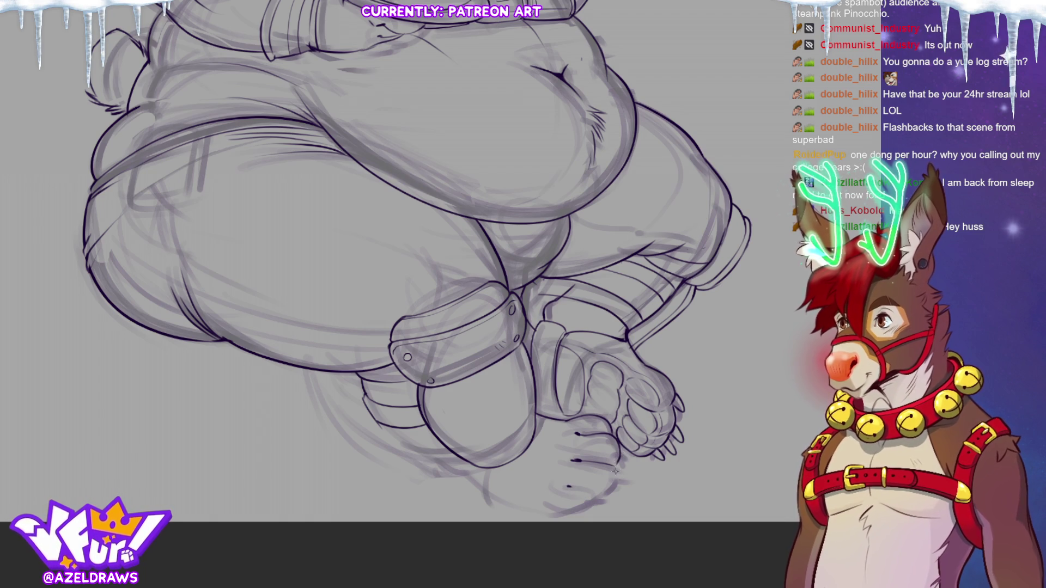
drag(616, 478, 604, 496)
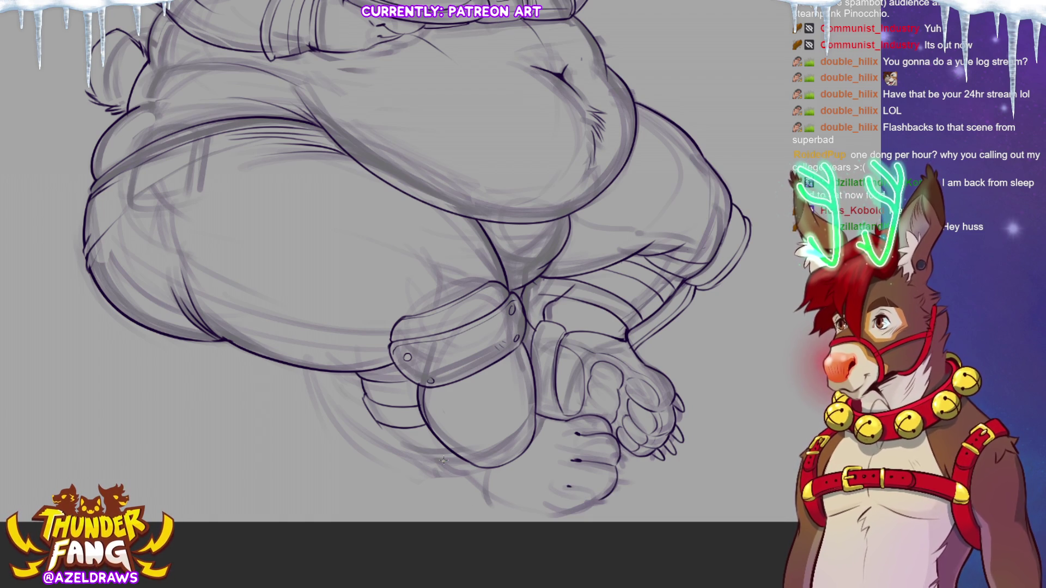
mouse_move(572, 486)
mouse_down()
mouse_move(593, 495)
mouse_move(591, 518)
mouse_move(597, 505)
mouse_move(553, 515)
mouse_move(585, 515)
mouse_move(597, 502)
mouse_up()
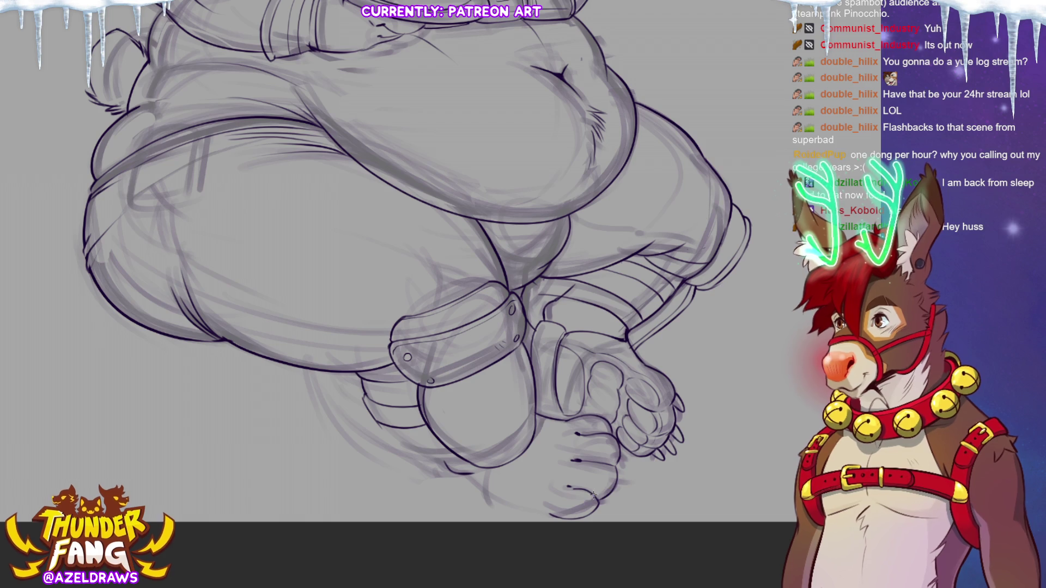
drag(468, 476, 556, 518)
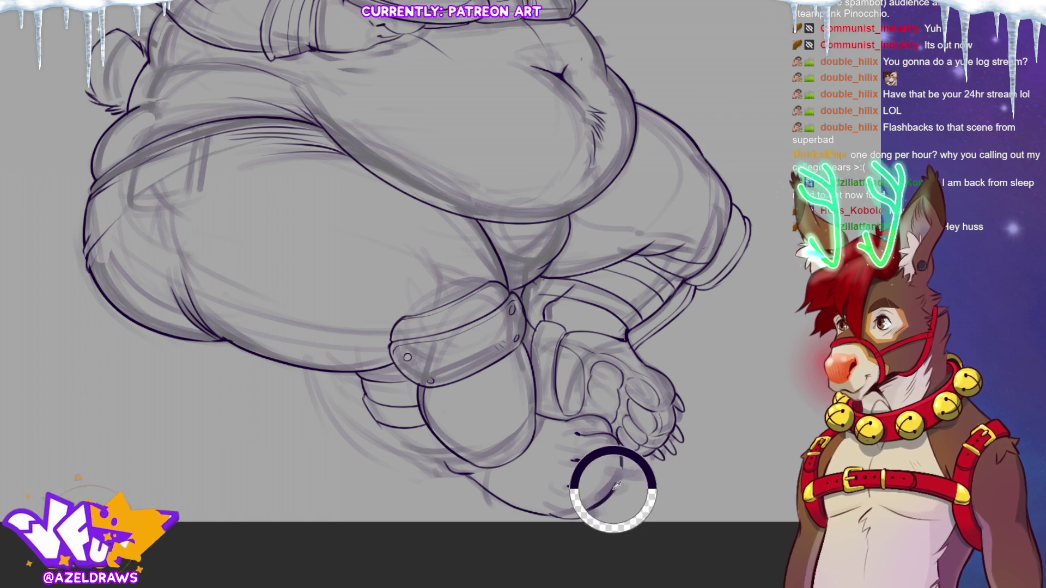
- Add two short claw strokes to the bear's bottom toes
drag(609, 479, 630, 480)
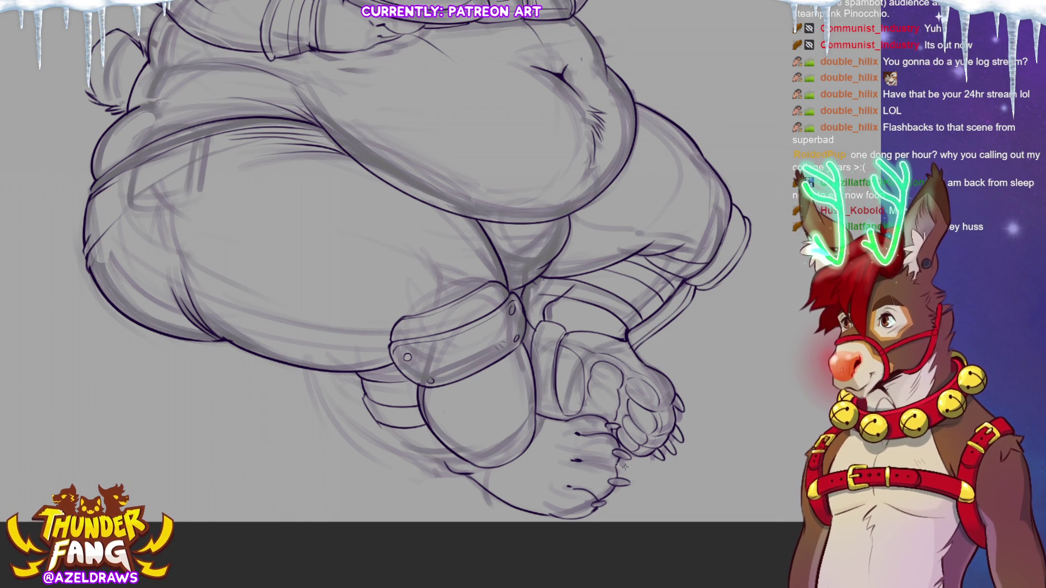
drag(586, 461, 599, 459)
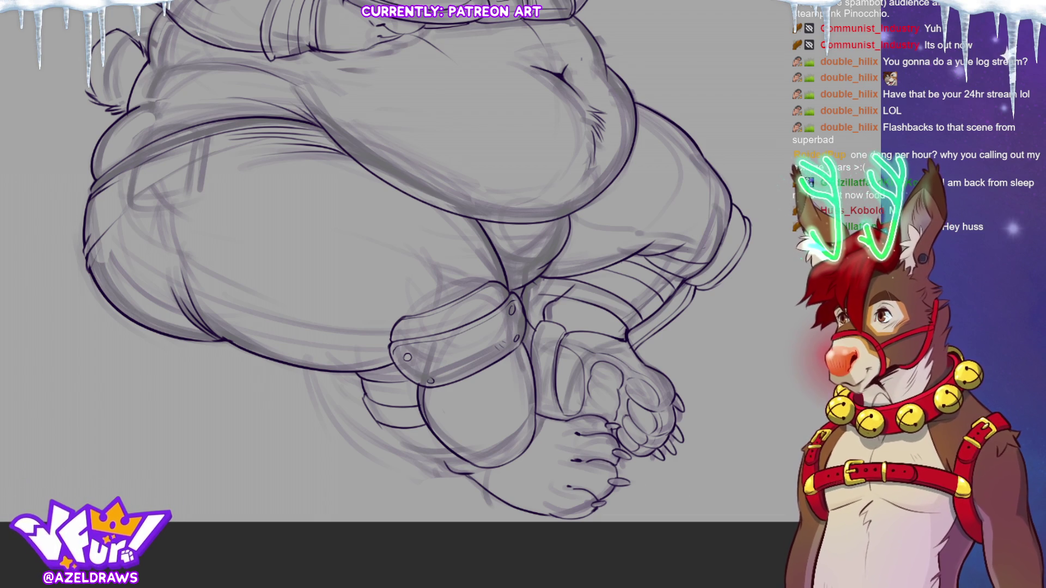
key(ctrl+0)
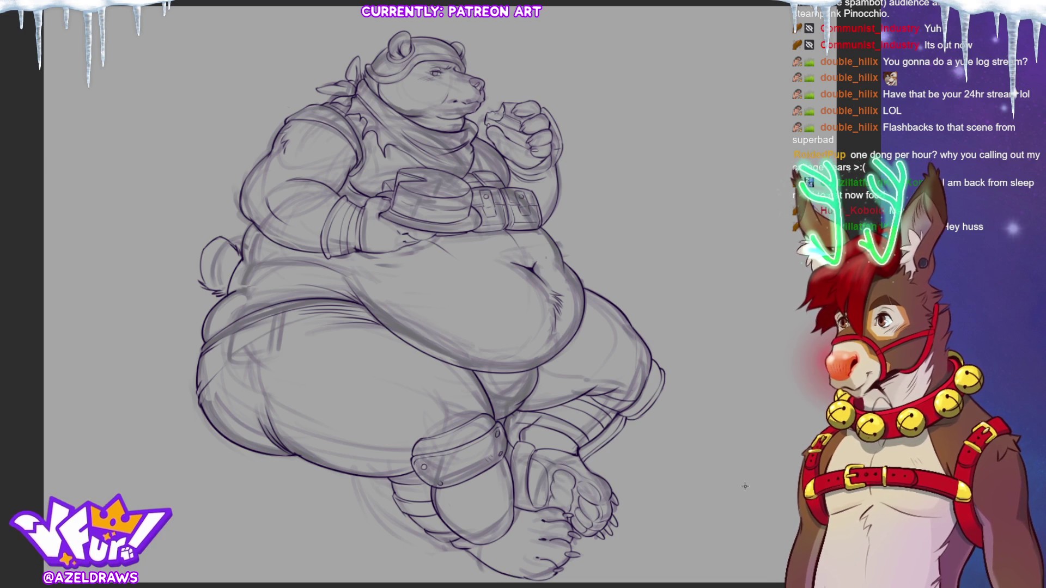
- Hide the rough sketch layer to review the clean bear lineart
key(ctrl+comma)
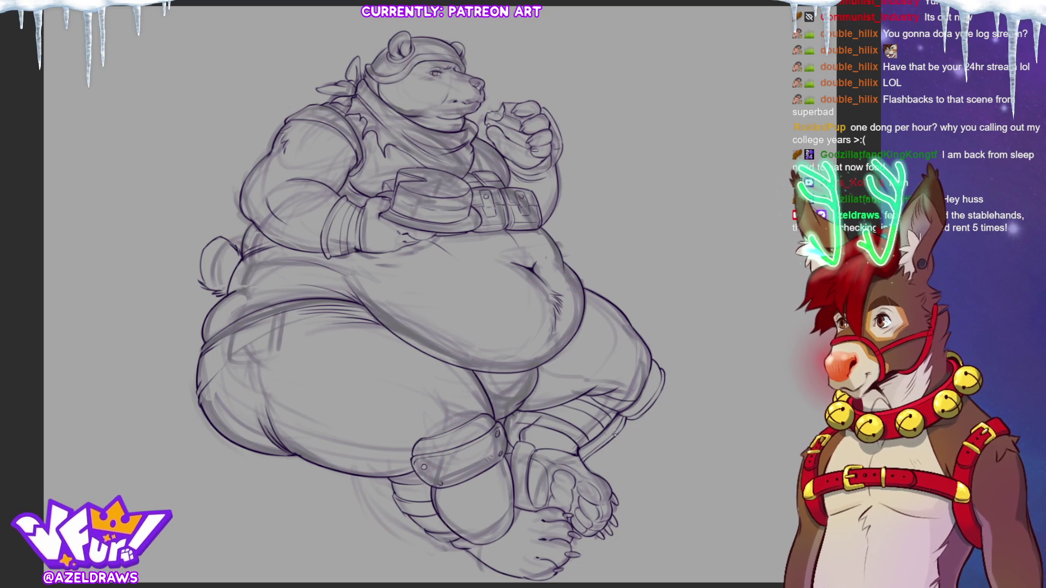
- Ink a line along the boot edge on a rotated view, then reset the view upright
mouse_move(703, 405)
mouse_down()
mouse_move(723, 309)
mouse_move(712, 210)
mouse_up()
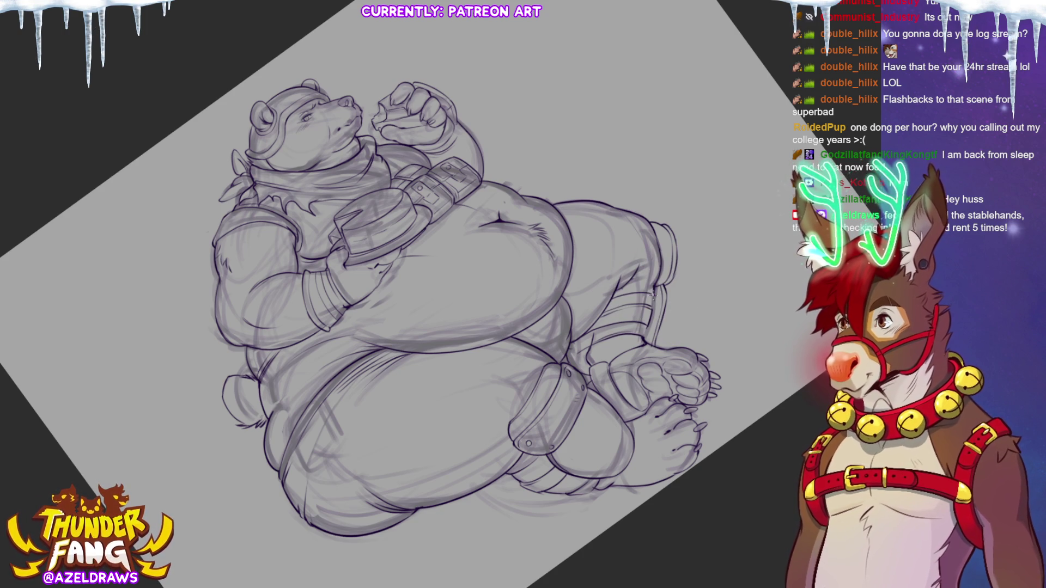
drag(660, 300, 646, 341)
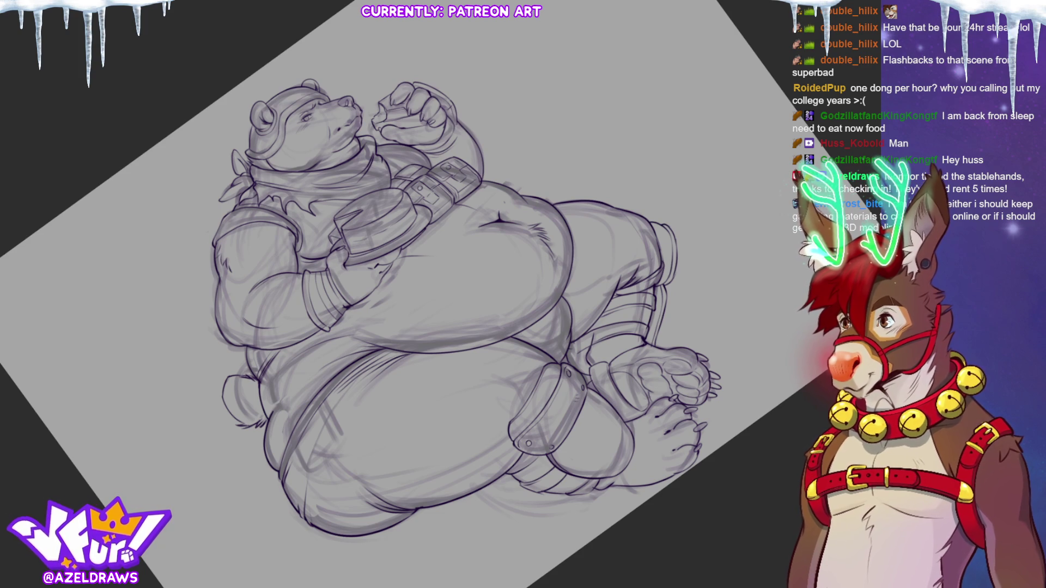
key(ctrl+0)
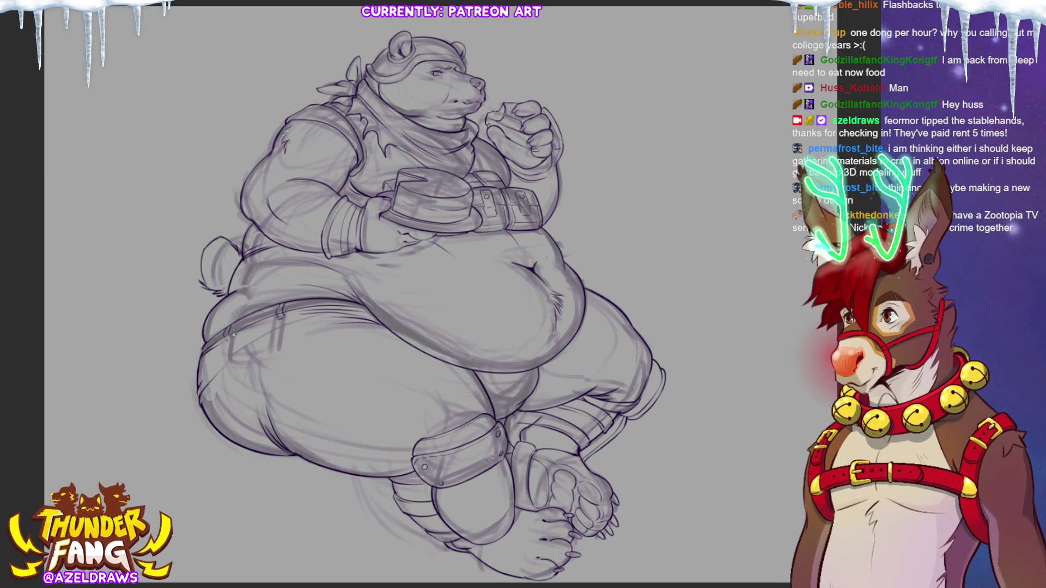
- Enlarge the inking brush and add short lines near the belly and by the boot and knee
key(bracketright)
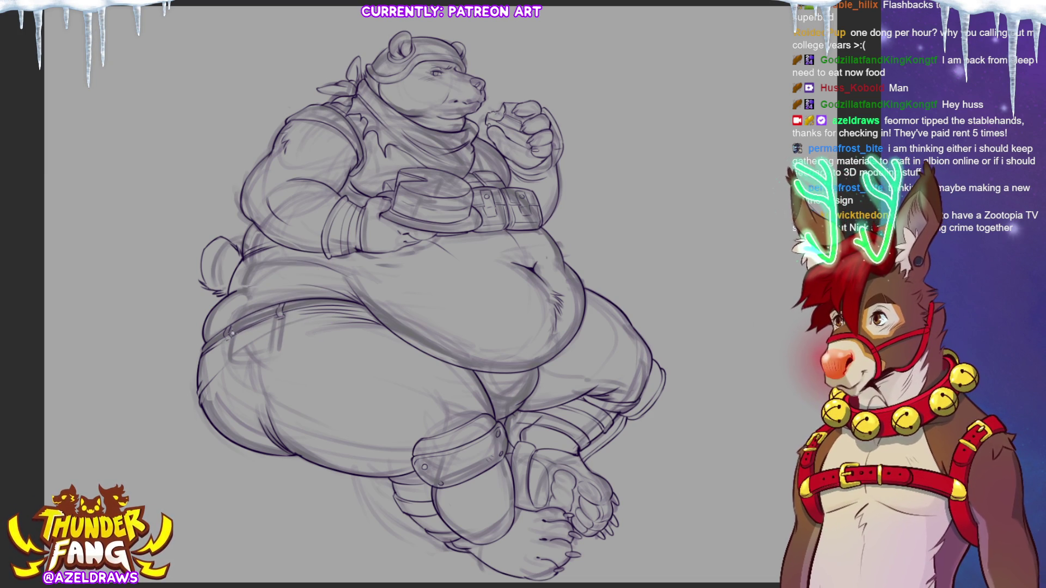
key(bracketright)
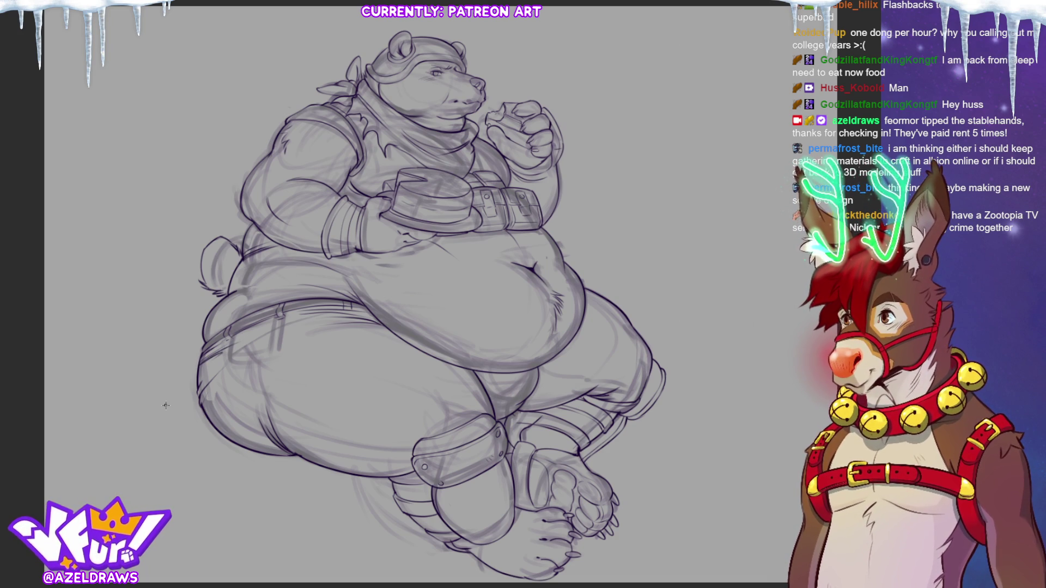
mouse_move(367, 315)
mouse_down()
mouse_move(321, 314)
mouse_move(366, 308)
mouse_move(377, 320)
mouse_move(360, 326)
mouse_up()
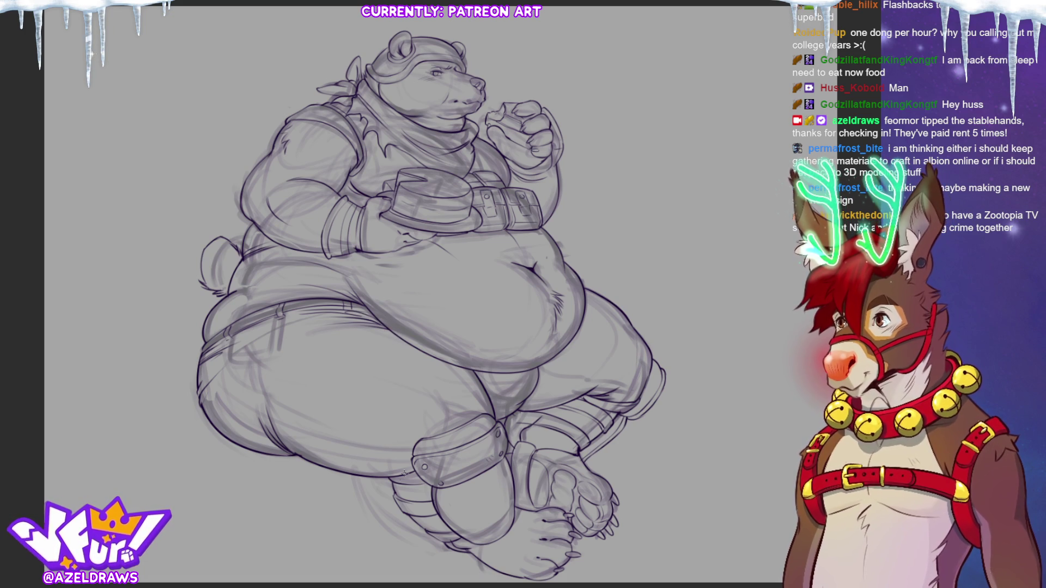
drag(388, 478, 412, 482)
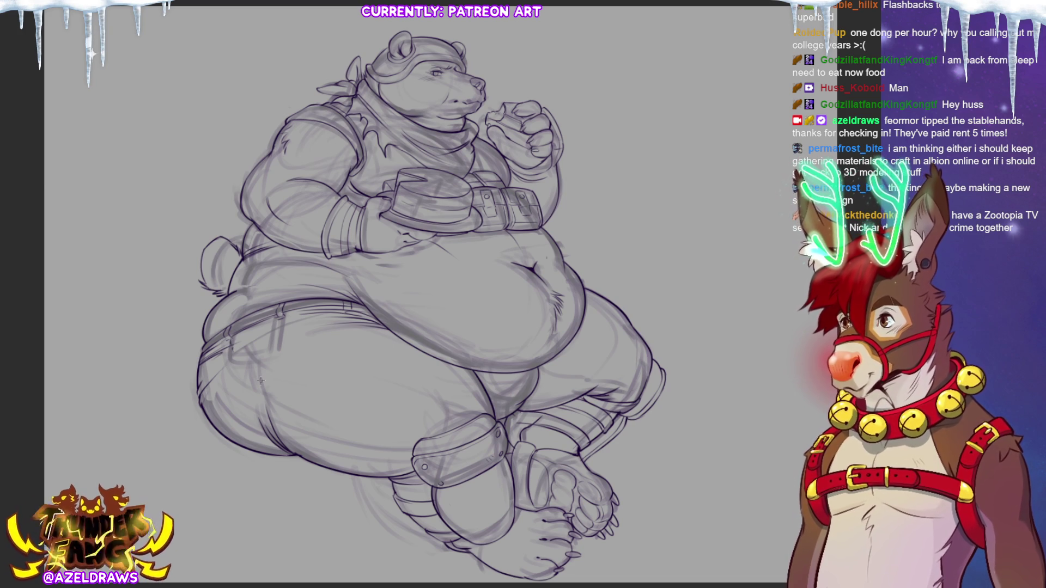
- Ink the thigh contours, replacing an overlong stroke with a shorter one, and add the upper thigh line
drag(237, 356, 246, 377)
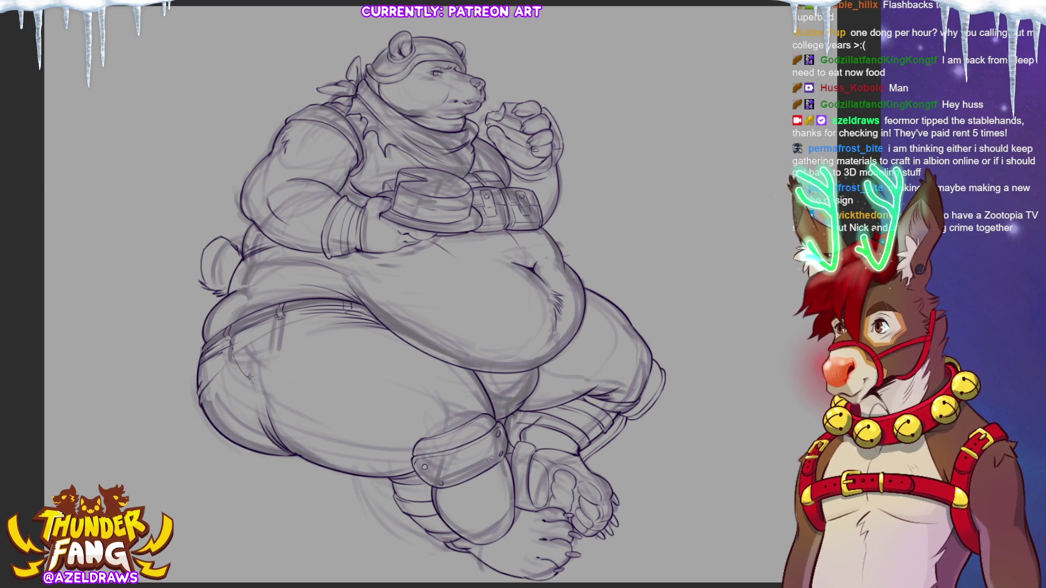
drag(259, 386, 373, 444)
key(ctrl+z)
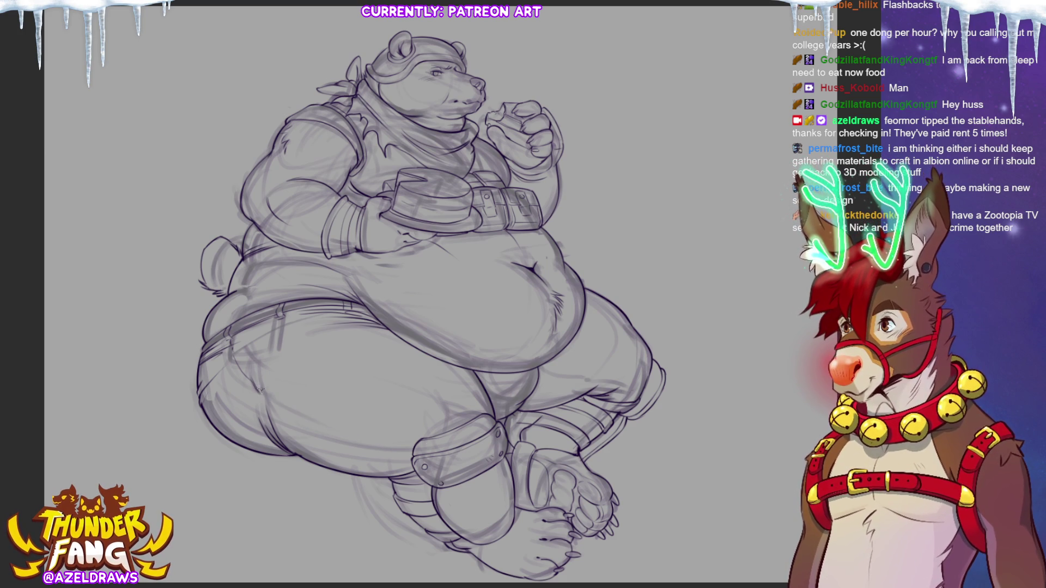
mouse_move(274, 405)
mouse_down()
mouse_move(322, 435)
mouse_move(407, 452)
mouse_up()
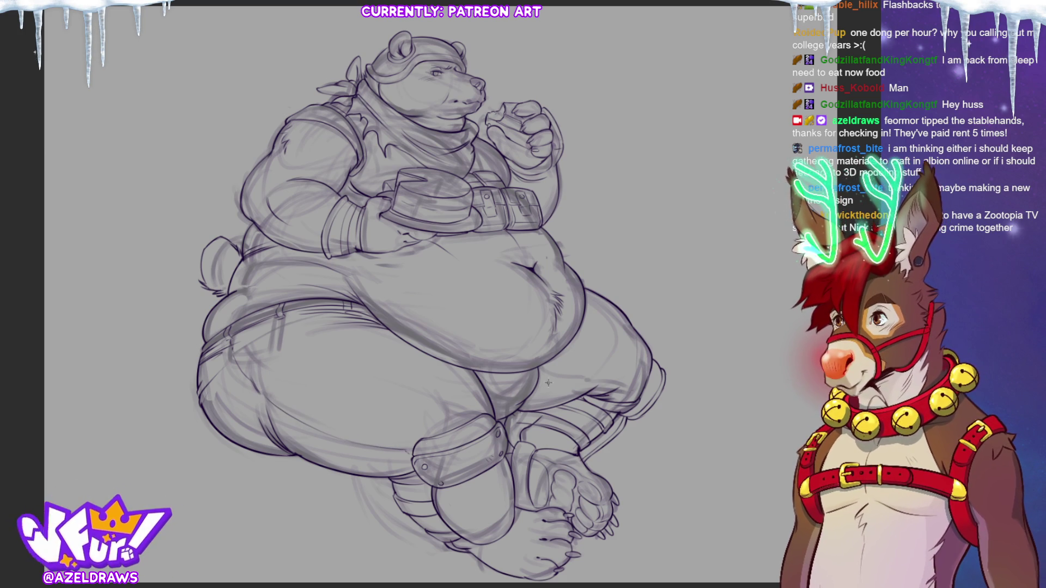
drag(544, 391, 596, 378)
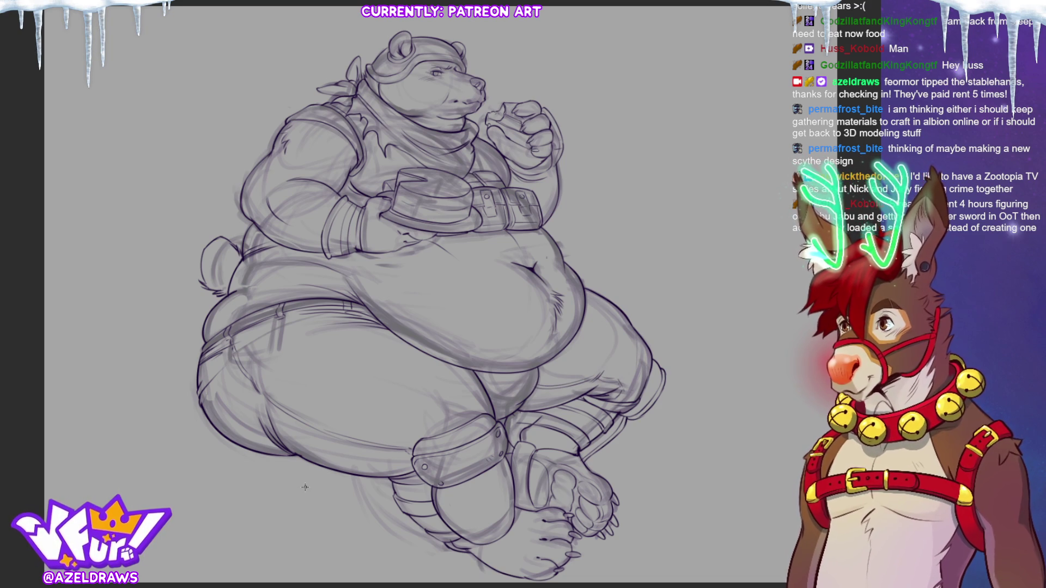
- Hide the grey sketch beneath the lineart to check the inked bear
key(ctrl+comma)
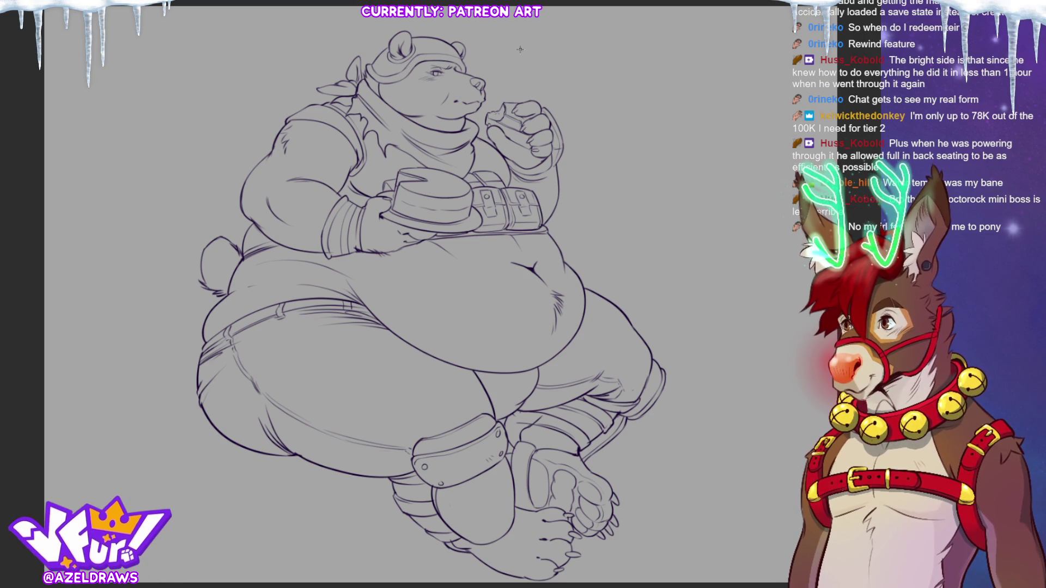
scroll(393, 294, up, 3)
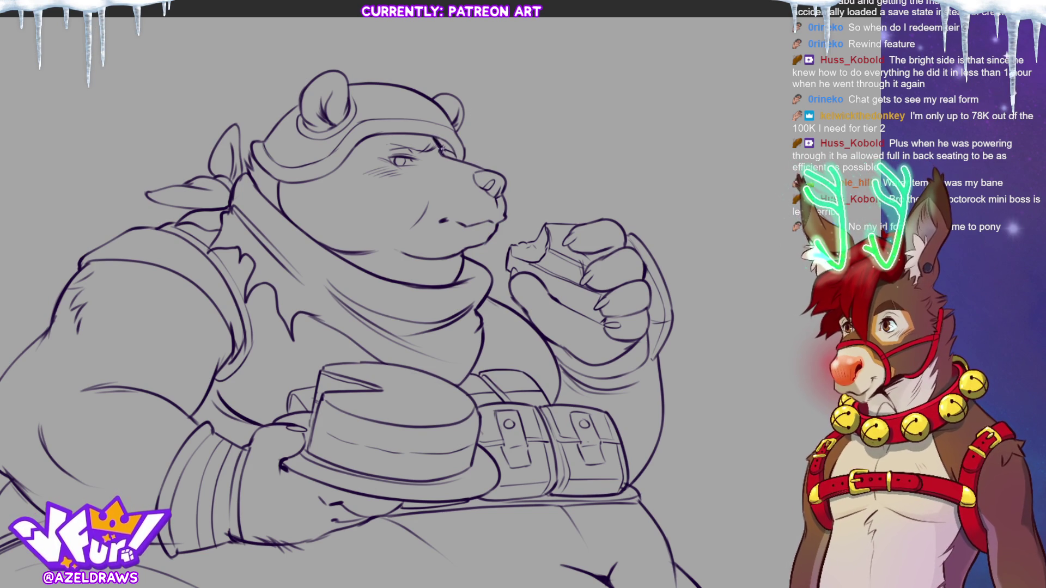
- Thicken the bear's brow line, fit the whole figure, and extend the arm-belly outline
drag(439, 147, 445, 154)
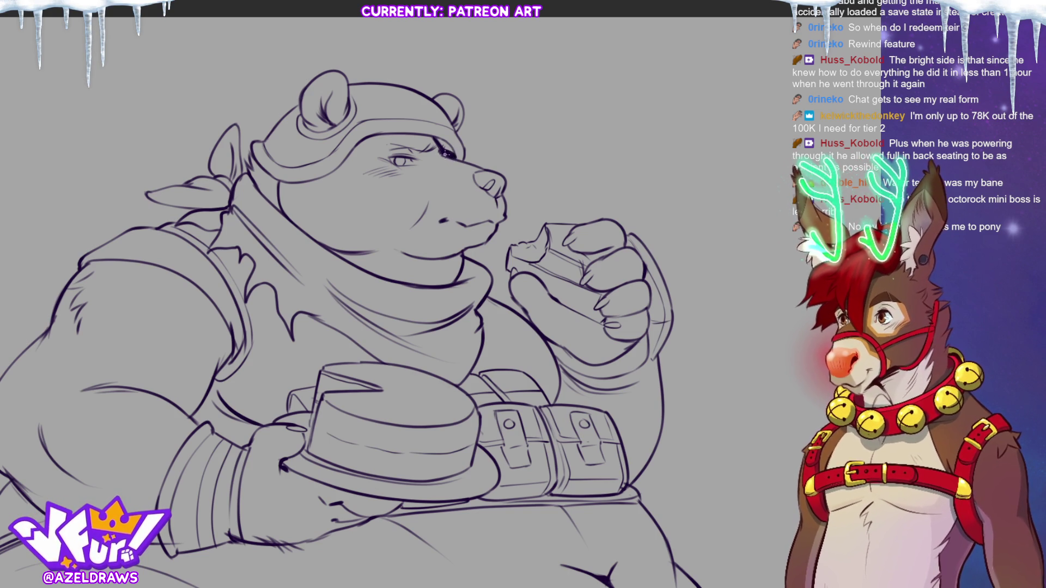
drag(450, 153, 459, 159)
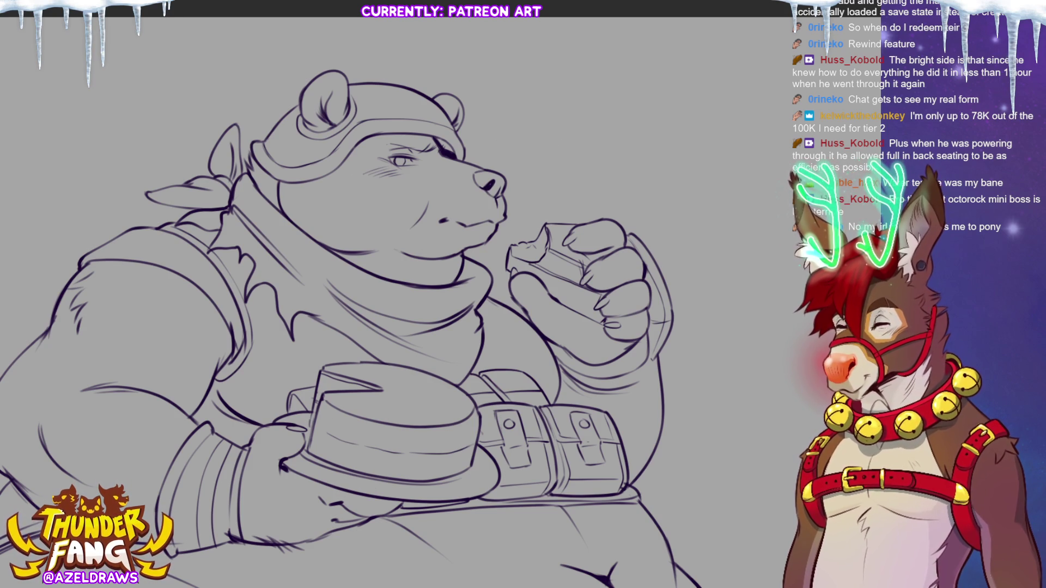
key(ctrl+0)
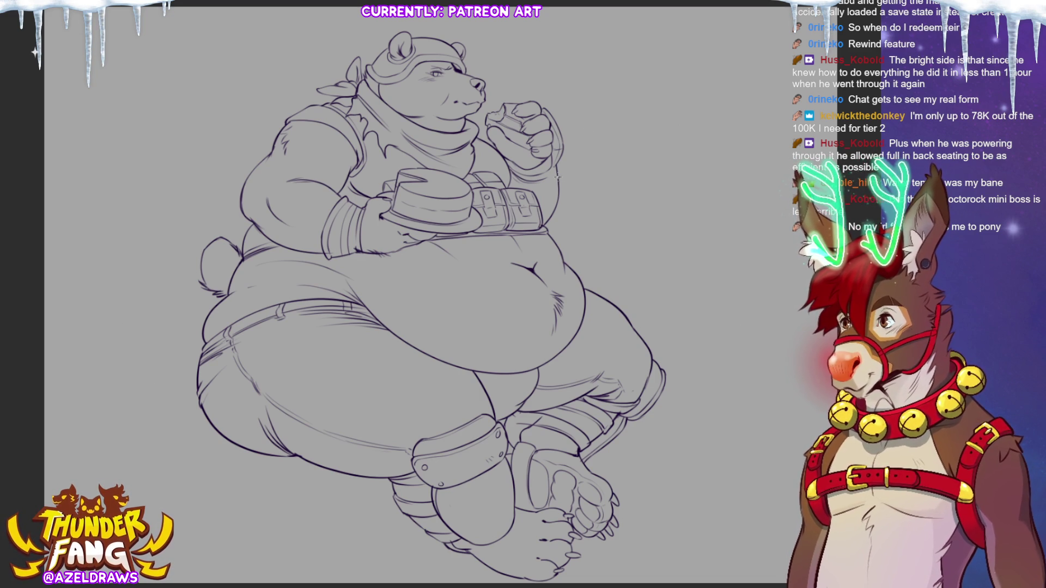
drag(564, 194, 567, 229)
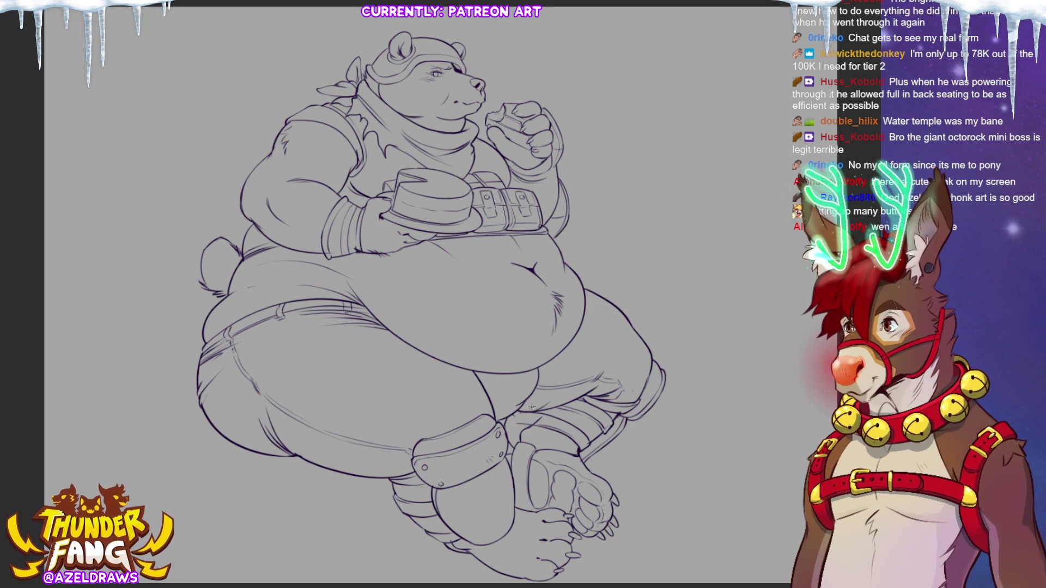
- Increase the inking brush size
key(bracketright)
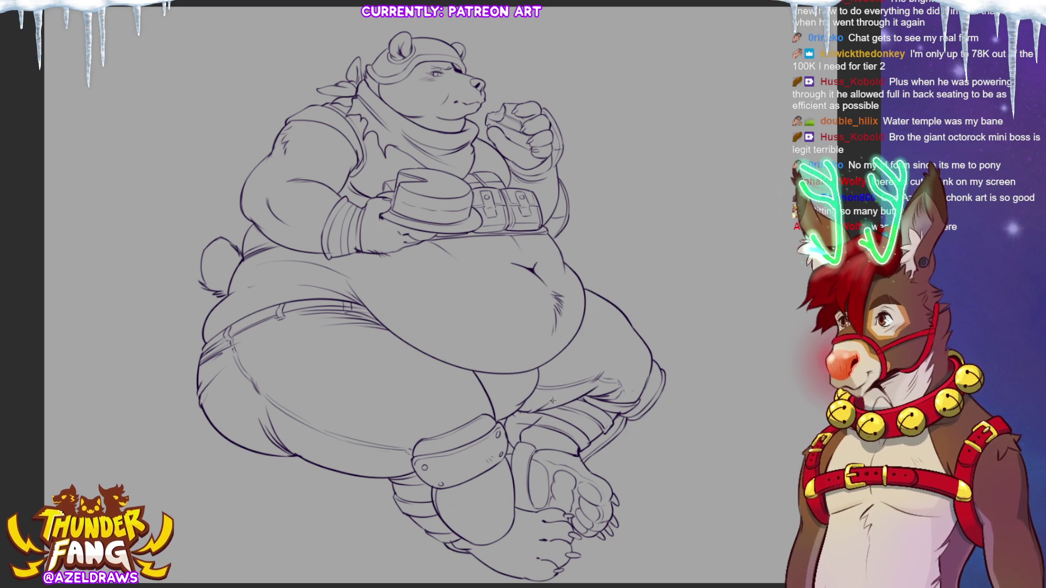
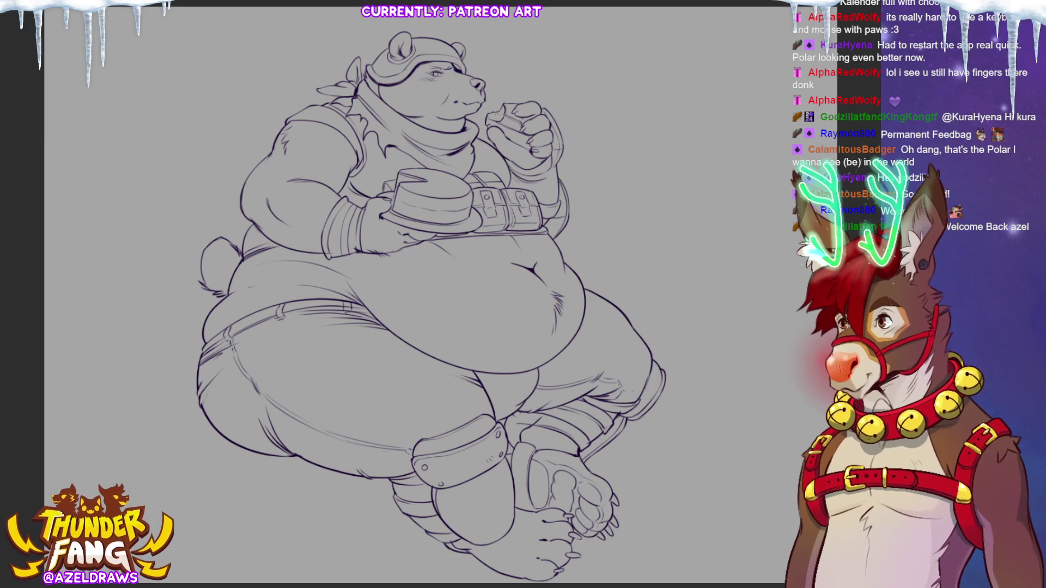
- Zoom in and scroll down to the bear's legs, stitched knee pads and clawed feet
key(ctrl+plus)
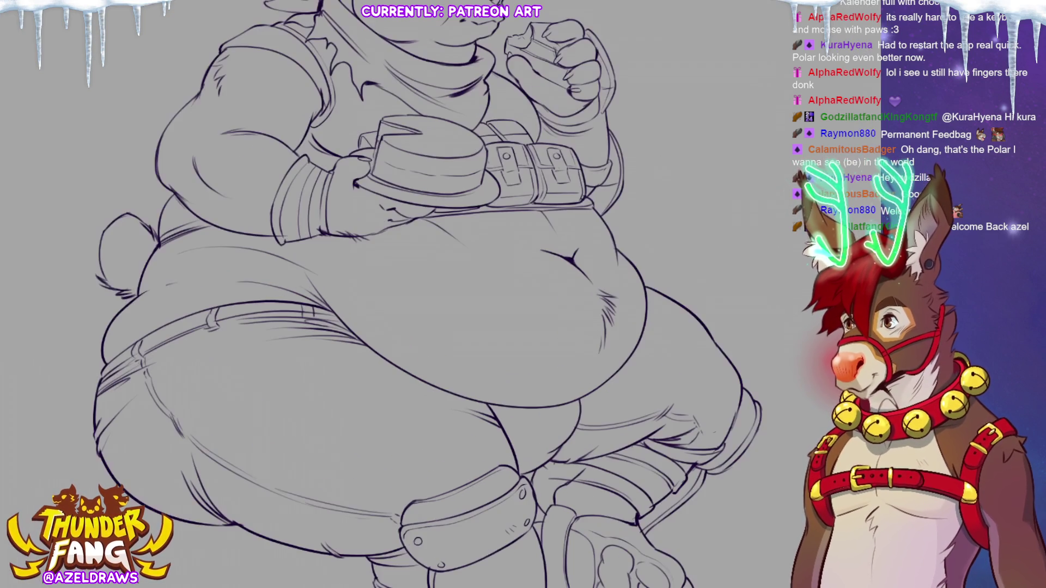
scroll(381, 295, down, 5)
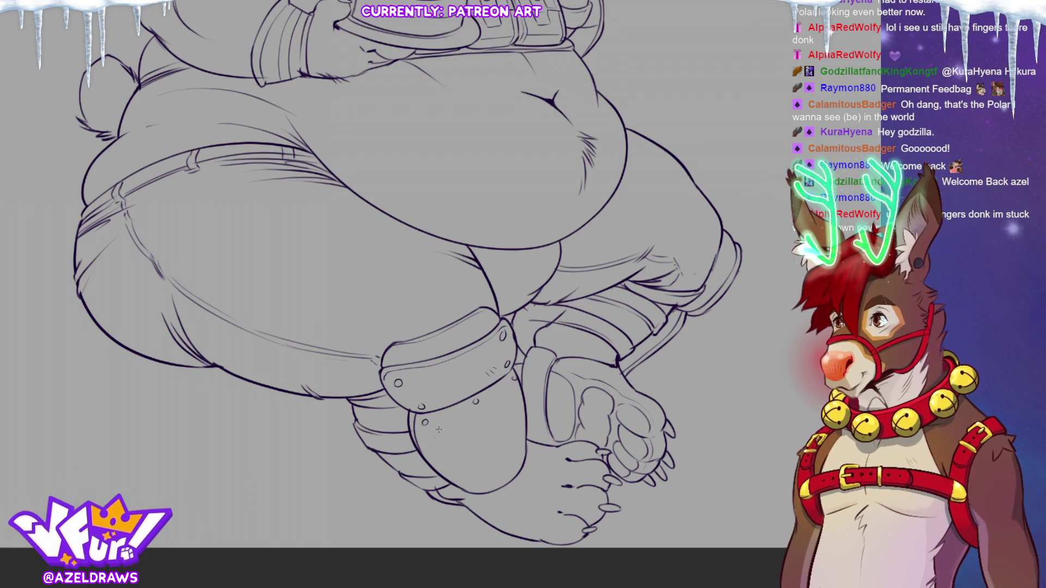
- Ink two emblem strokes onto the knee pad, then fit the whole drawing to the window
drag(440, 433, 493, 405)
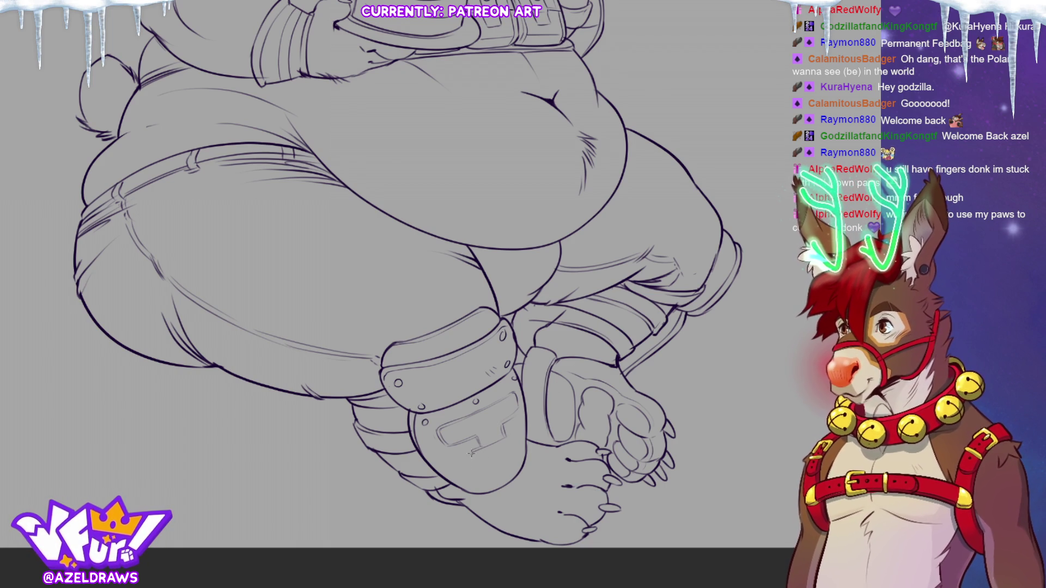
mouse_move(471, 454)
mouse_down()
mouse_move(487, 462)
mouse_move(508, 447)
mouse_up()
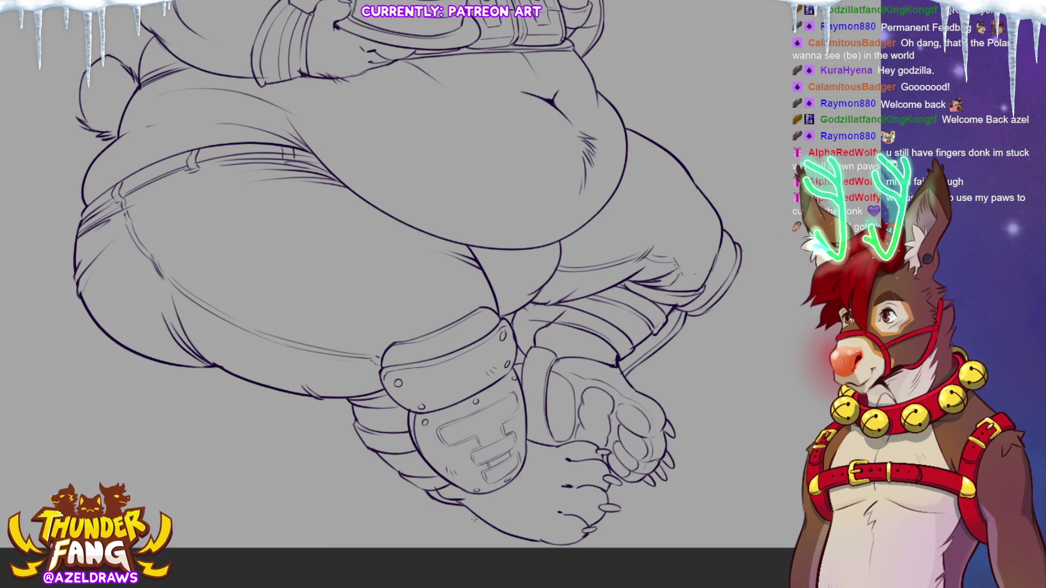
key(ctrl+0)
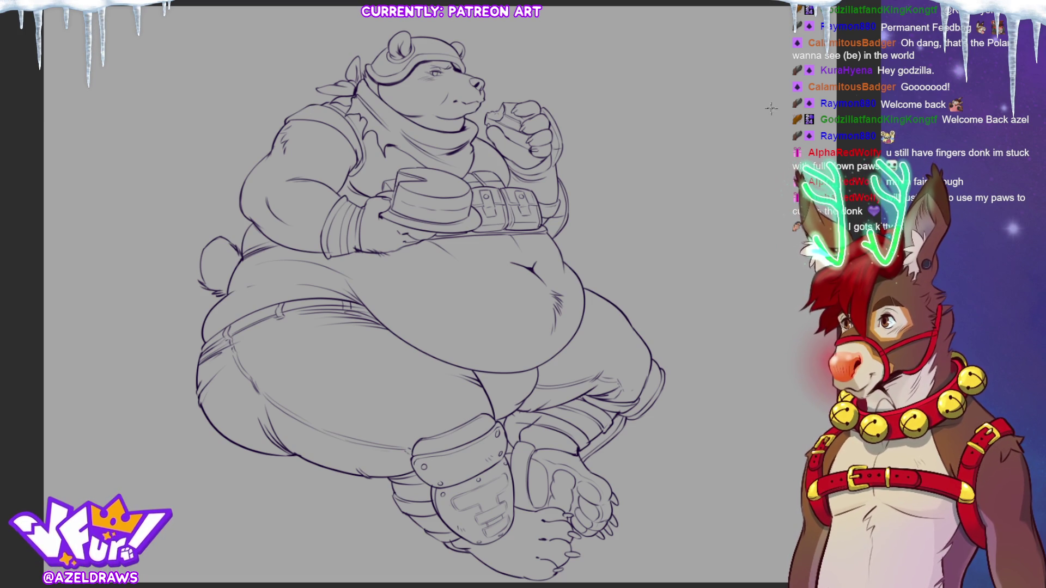
- Zoom in on the head and belly, tilt the canvas, then return it upright
scroll(403, 33, up, 3)
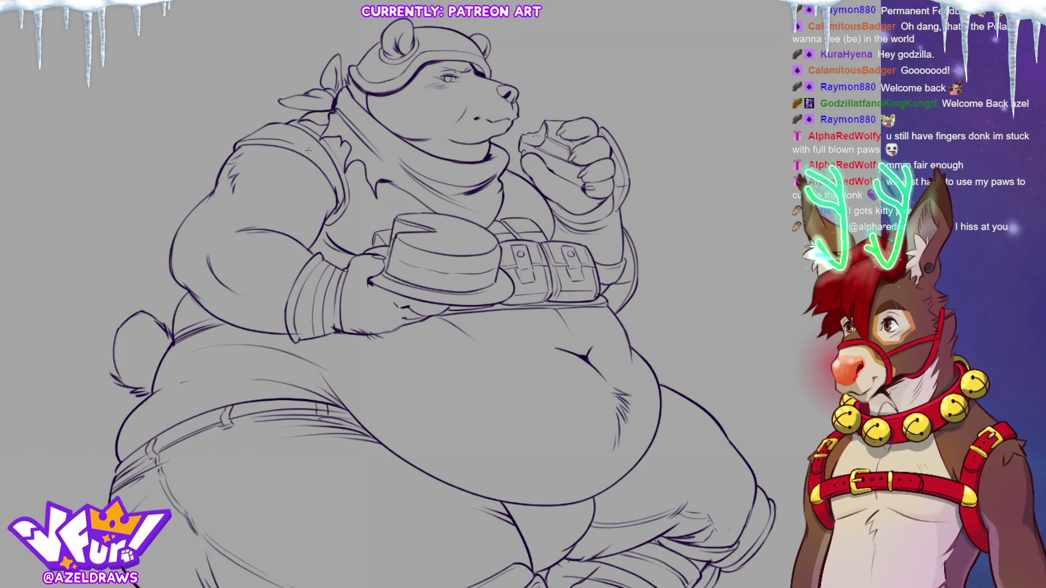
drag(381, 305, 200, 372)
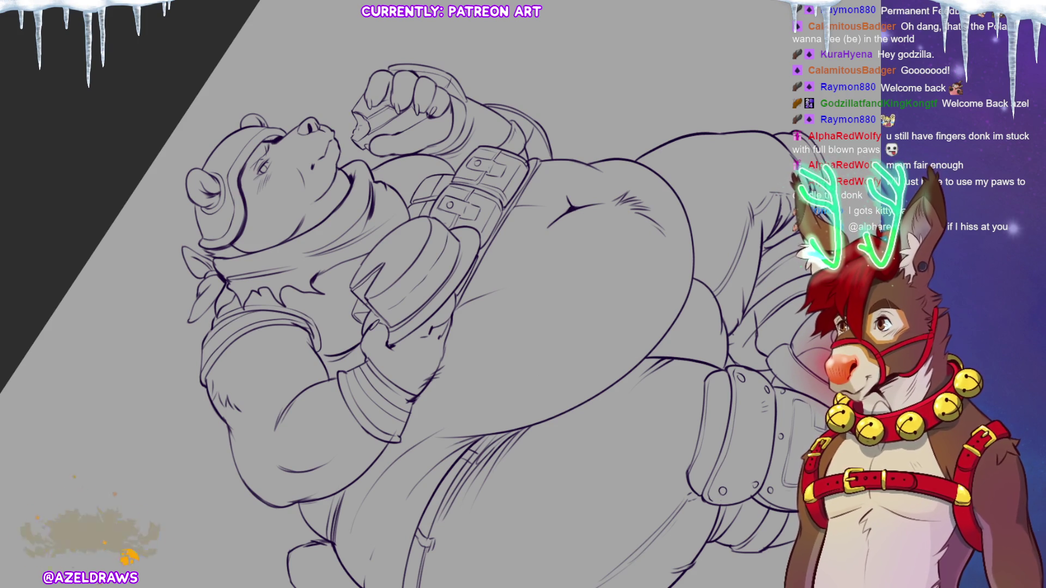
key(ctrl+0)
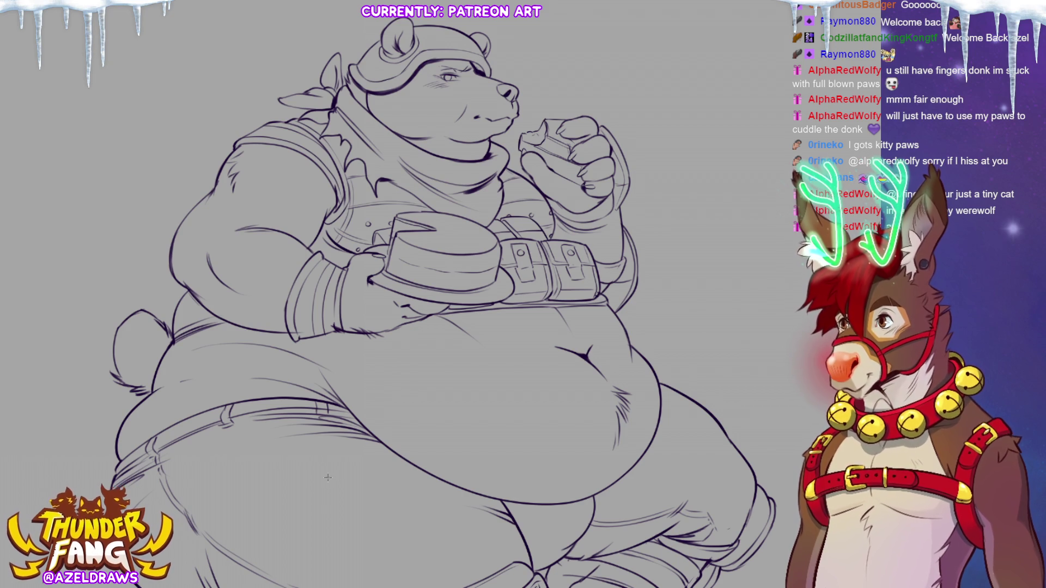
- Zoom out to show the whole bear and trace the belly's bottom line in dark ink
key(ctrl+minus)
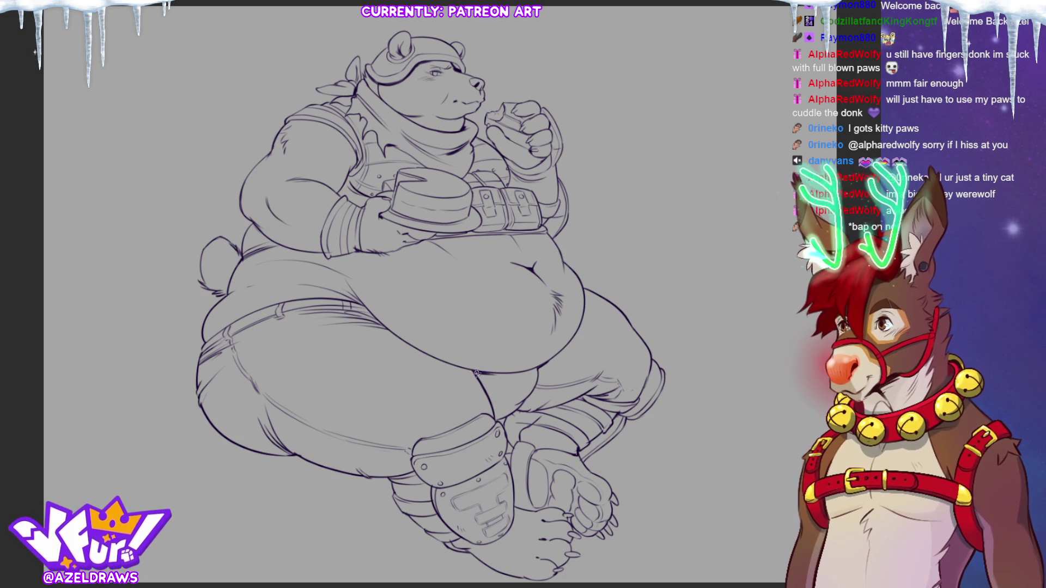
drag(478, 372, 523, 371)
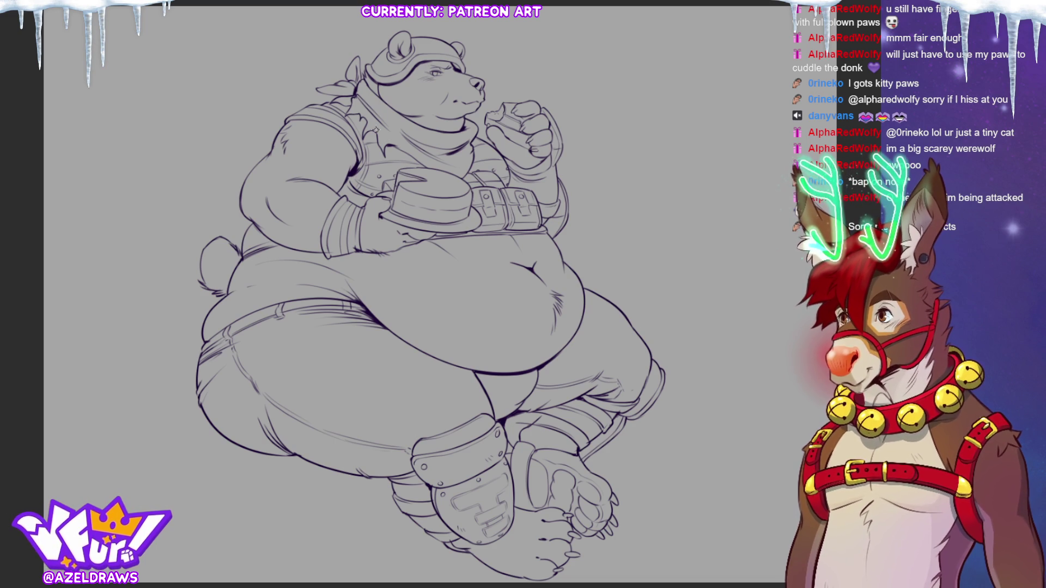
- Ink the lower edge of the bear's belt
drag(419, 243, 468, 236)
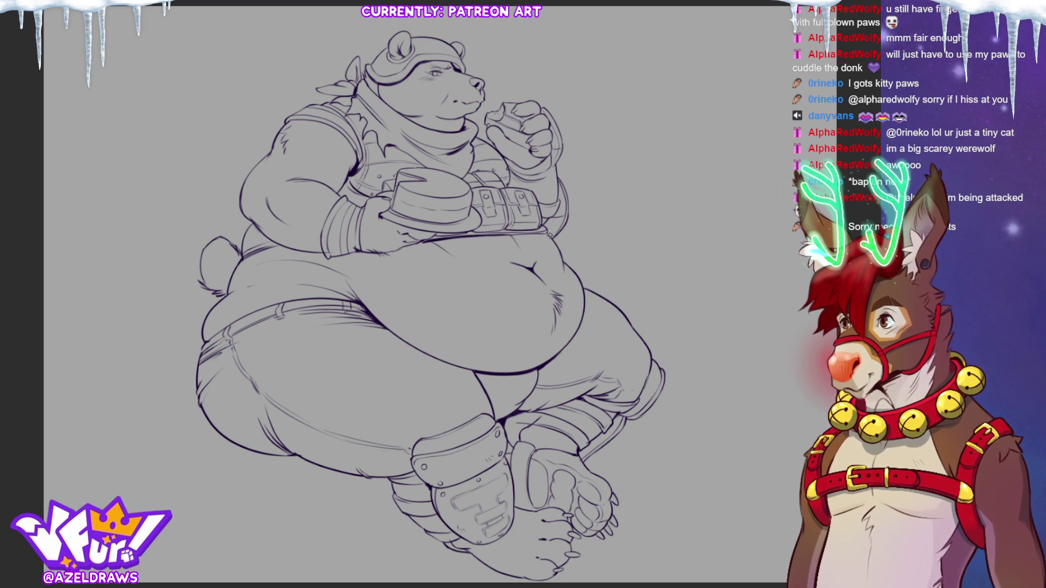